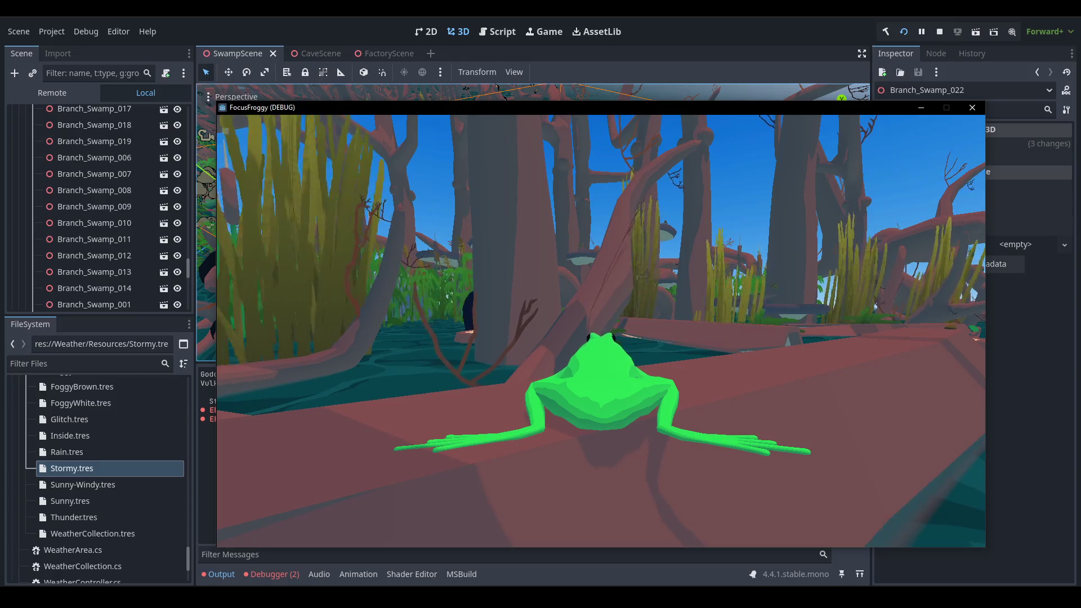
Turn and hop the frog along the log, leap onto the mushroom stump, then pause the game
key(d)
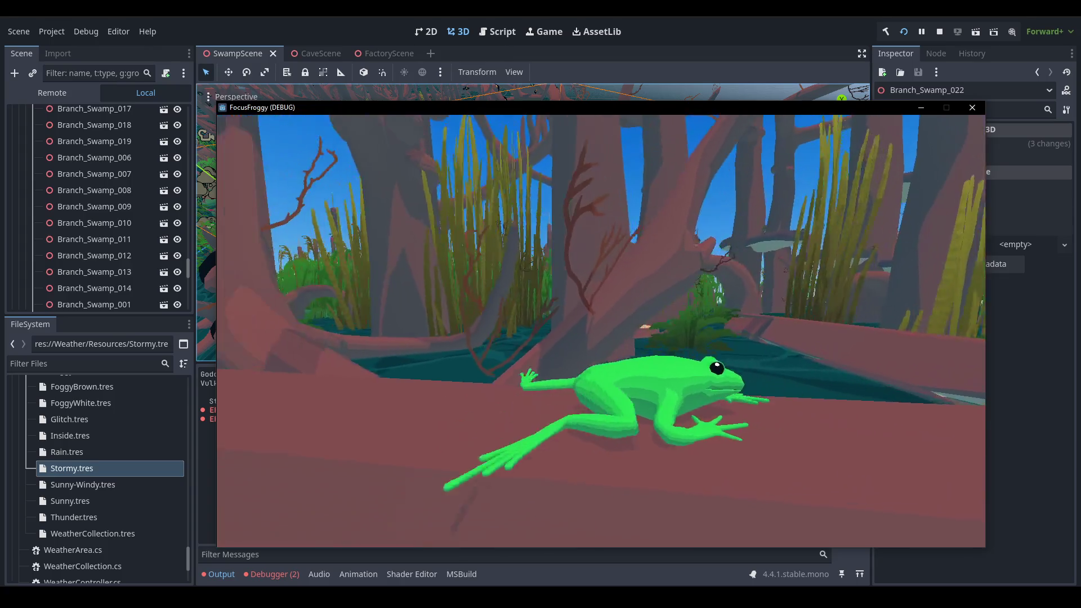
key(w)
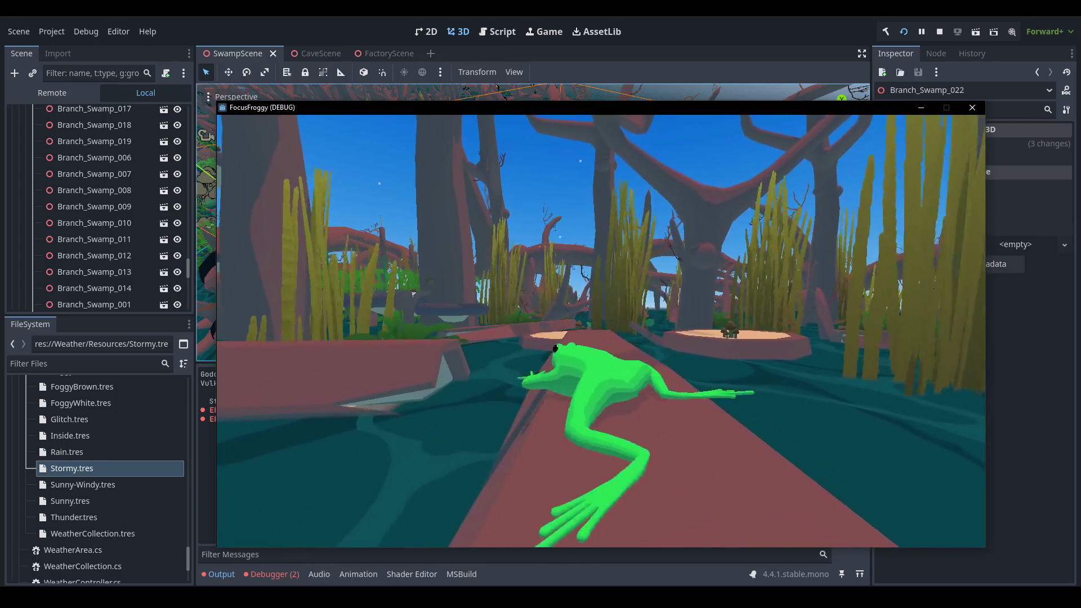
key(a)
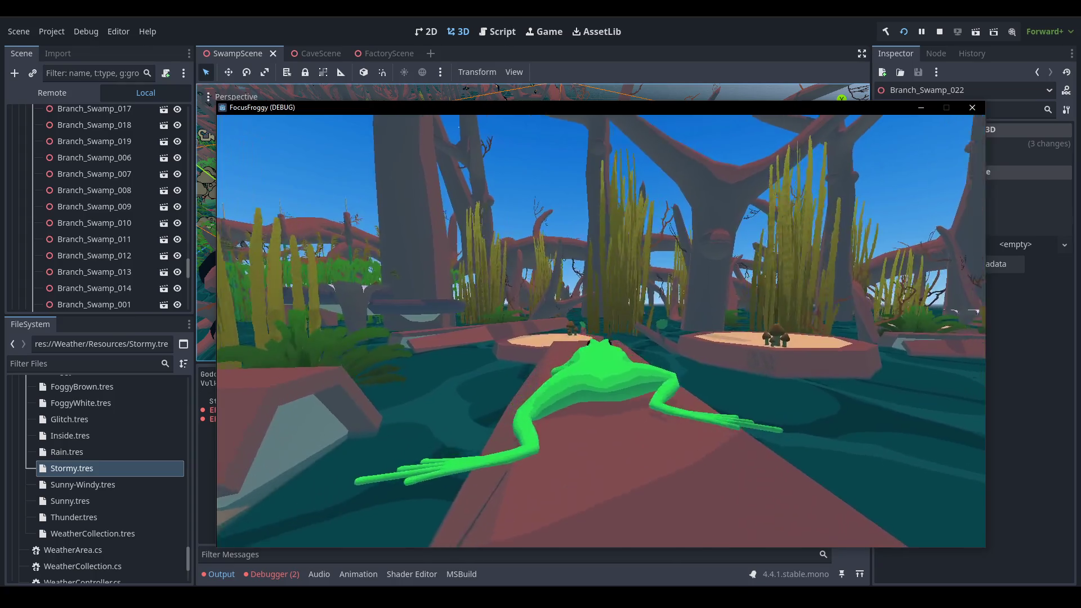
key(w)
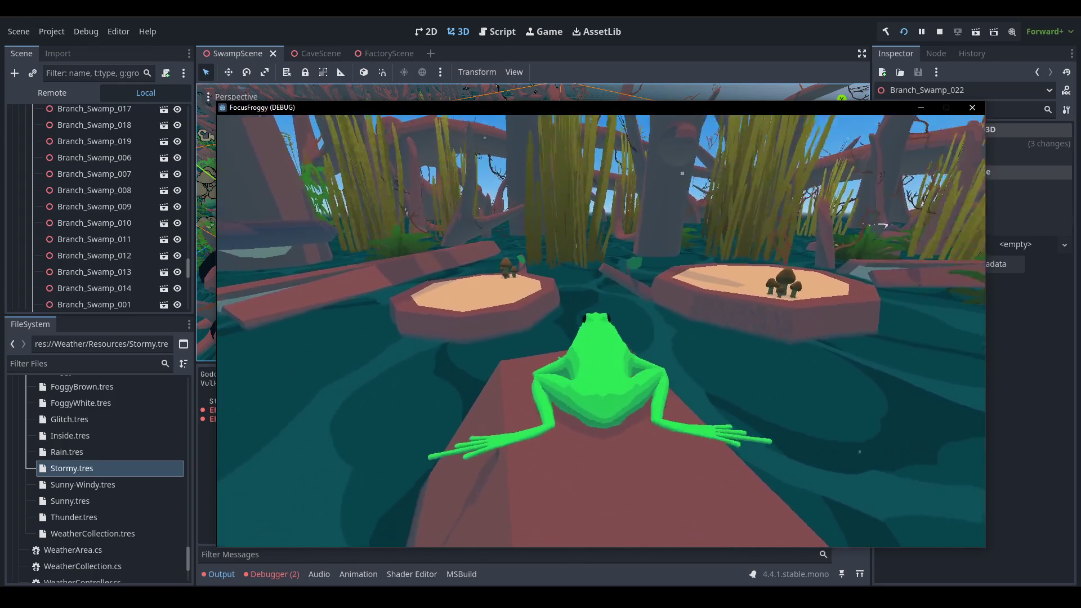
key(space)
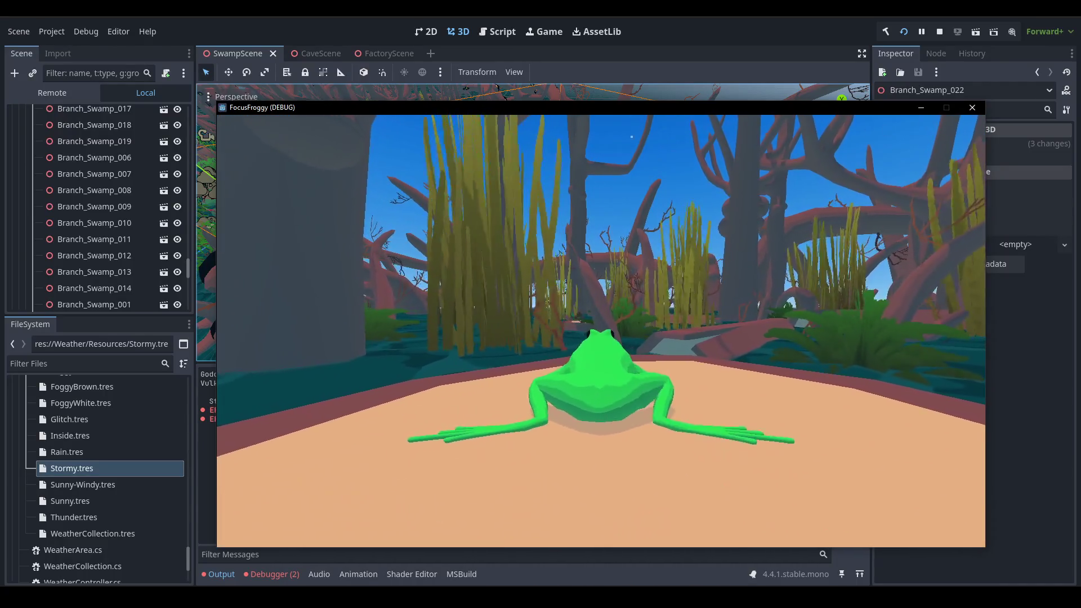
key(a)
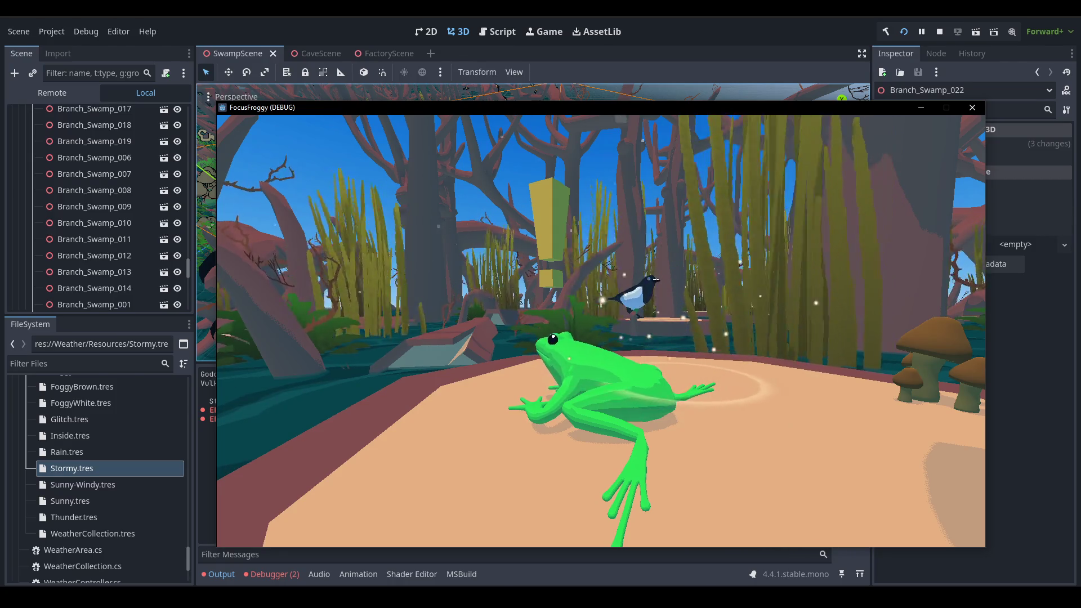
key(Escape)
Stop the playtest with the Stop button in the top-right toolbar
click(938, 32)
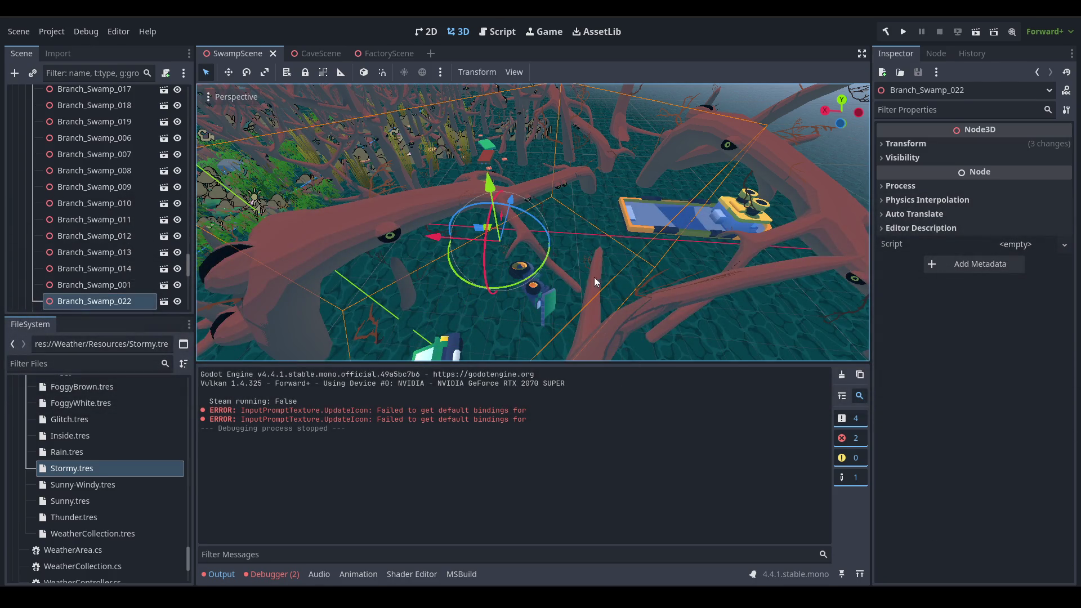
Zoom in and orbit the viewport around the selected Branch_Swamp_022 branch
scroll(420, 180, up, 5)
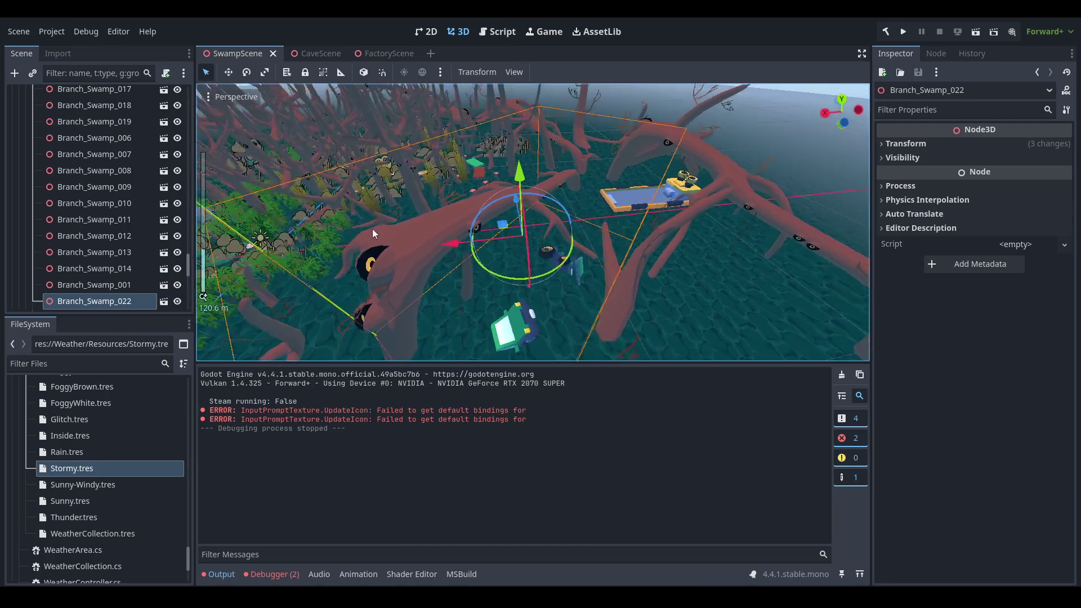
drag(419, 180, 483, 194)
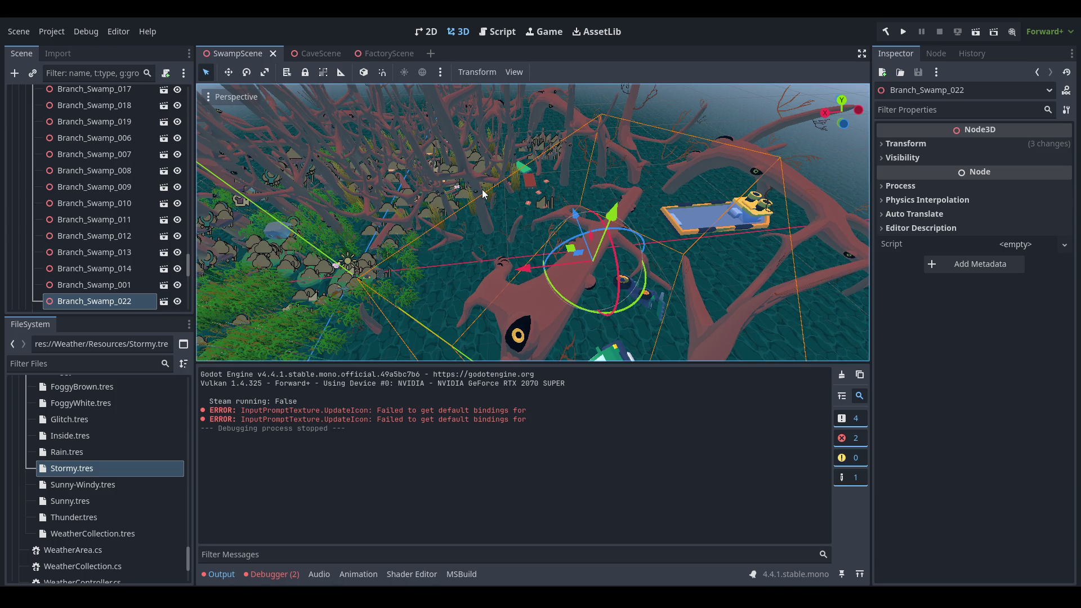
scroll(483, 194, up, 5)
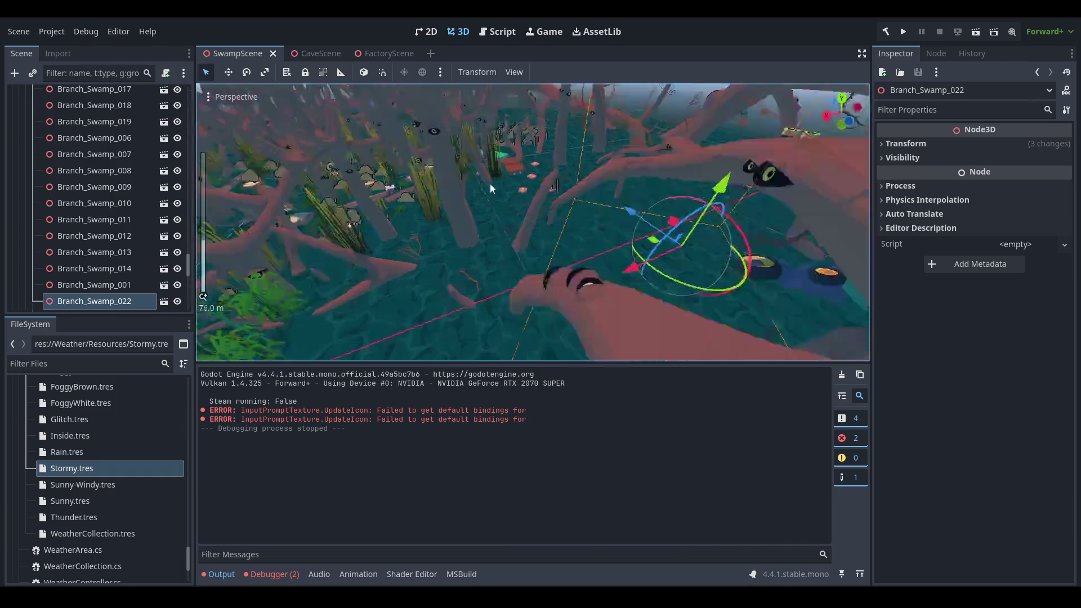
scroll(490, 183, up, 5)
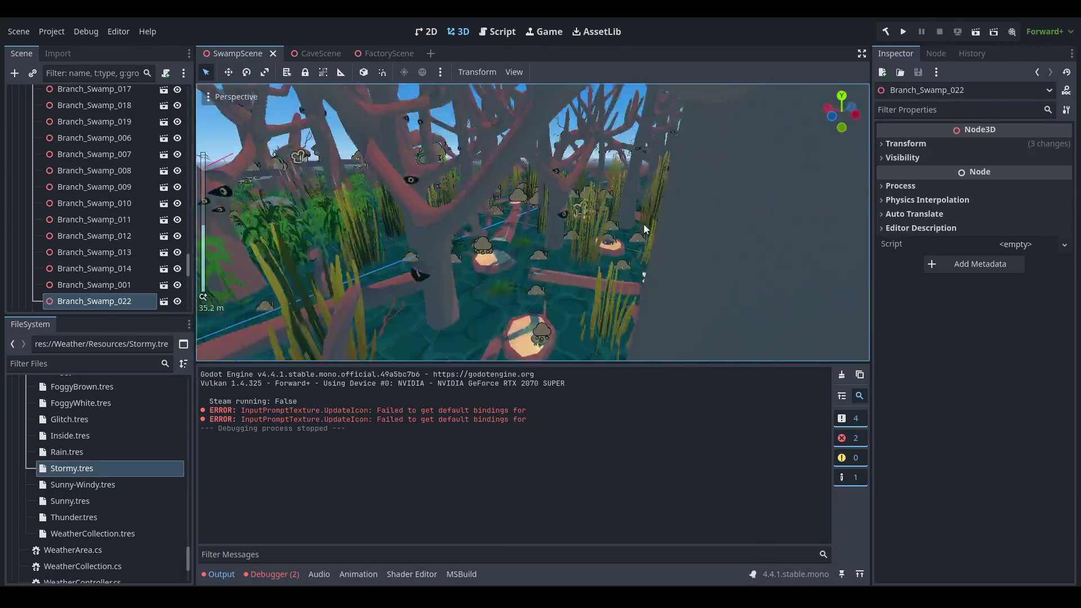
scroll(643, 224, up, 3)
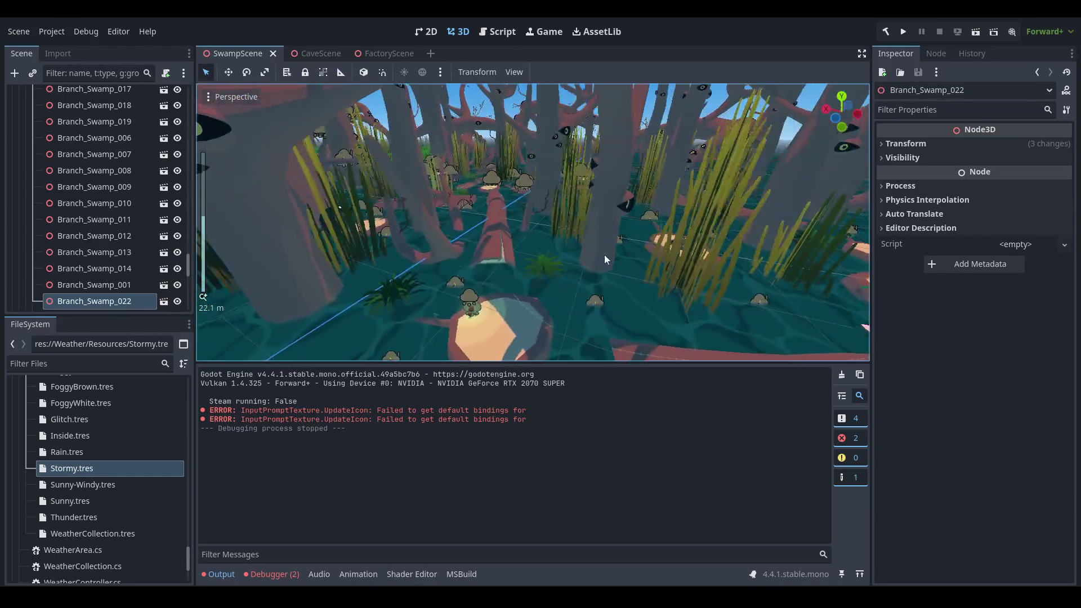
Look around among the trees, then close the Firefox 'Godot 4.0 gets global…' window
mouse_move(604, 255)
mouse_down()
mouse_move(493, 257)
mouse_move(589, 241)
mouse_move(575, 257)
mouse_up()
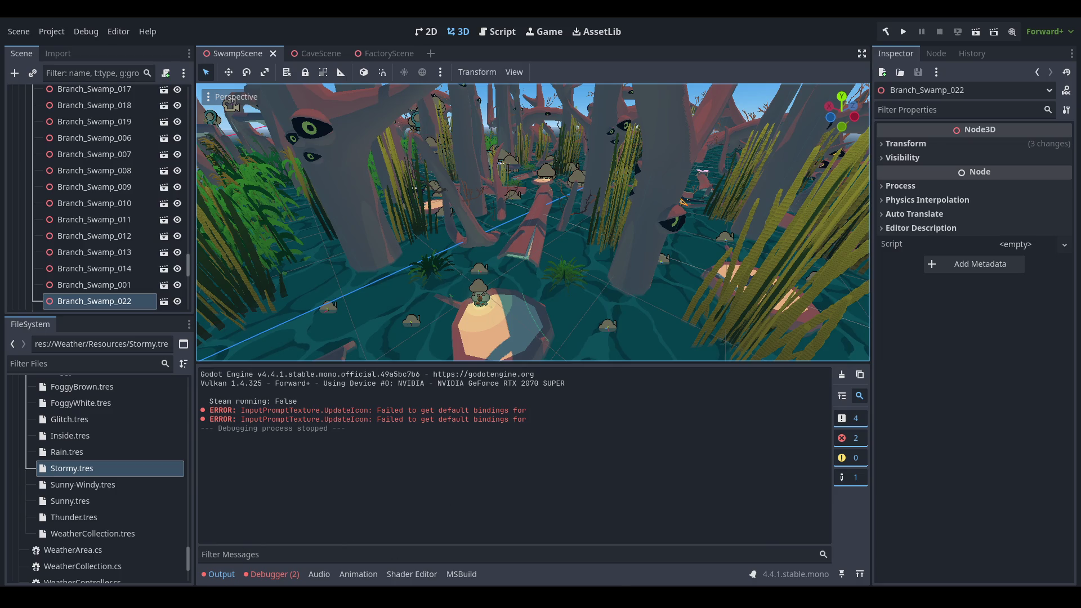
mouse_move(239, 598)
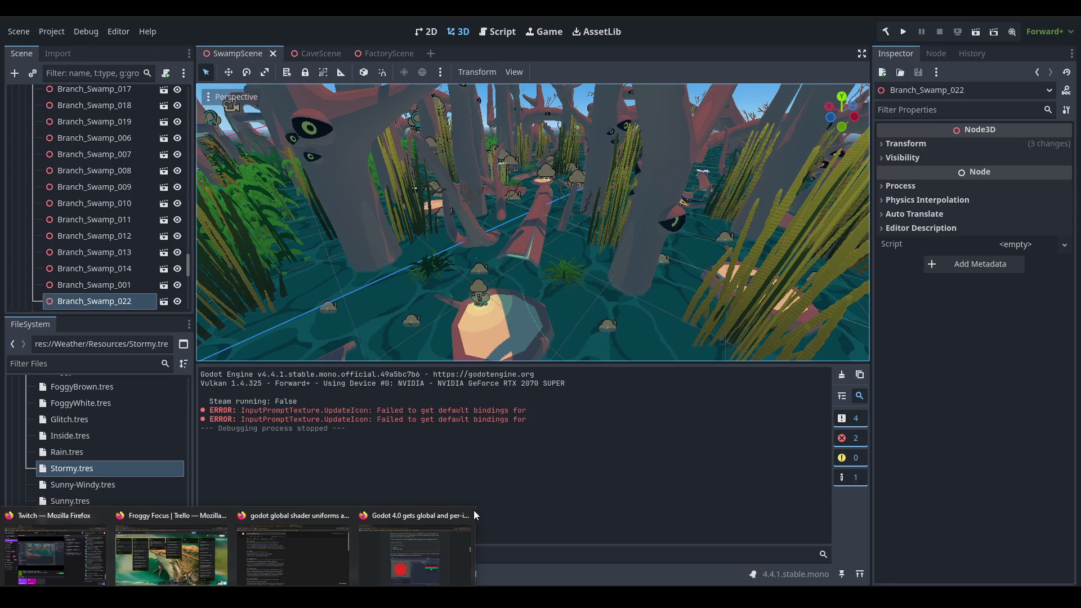
click(470, 514)
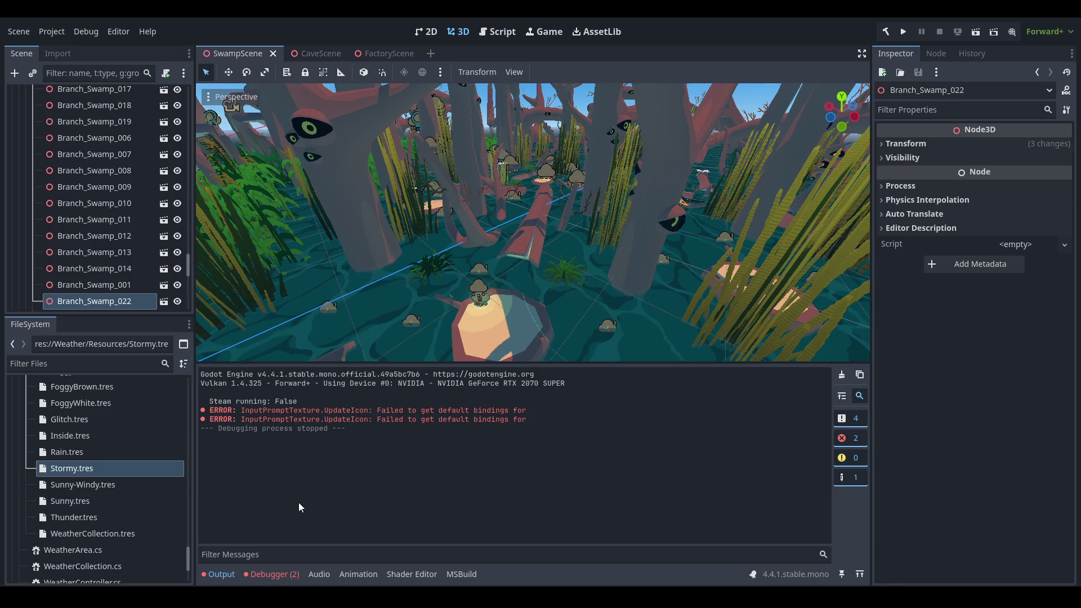
Move the 'Hold button to look for bugs' card from Todo to Doing, then orbit Godot's view toward the fallen log
mouse_move(180, 598)
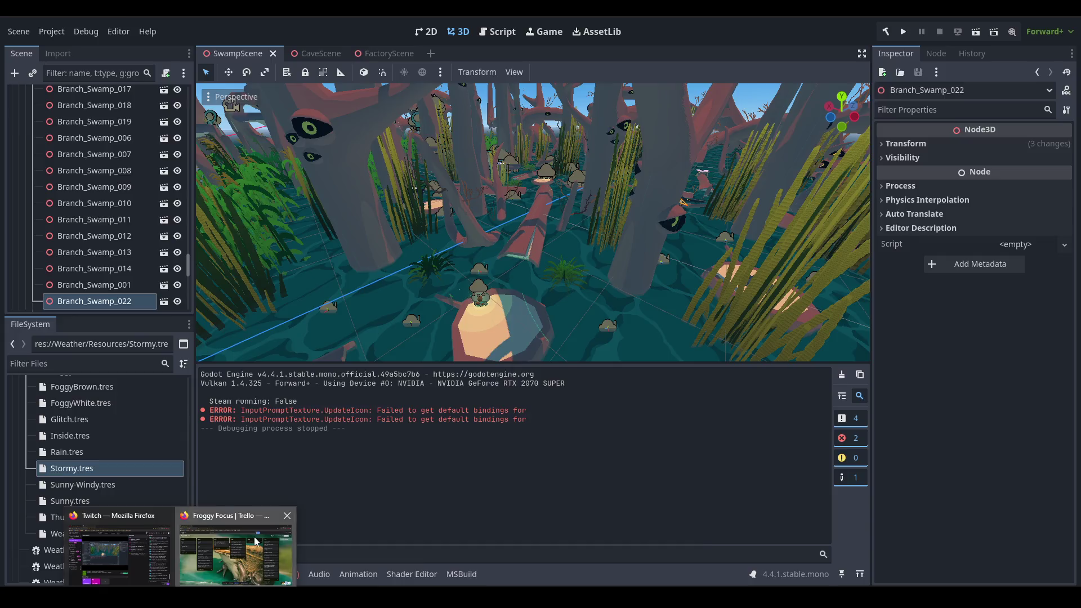
click(236, 549)
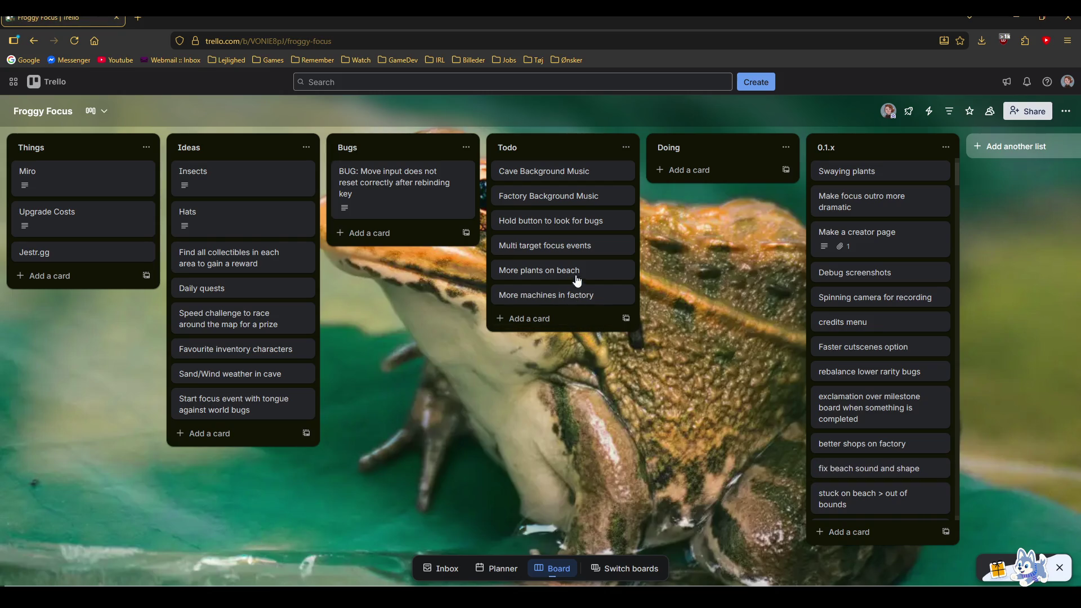
mouse_move(585, 221)
mouse_down()
mouse_move(687, 200)
mouse_move(724, 178)
mouse_up()
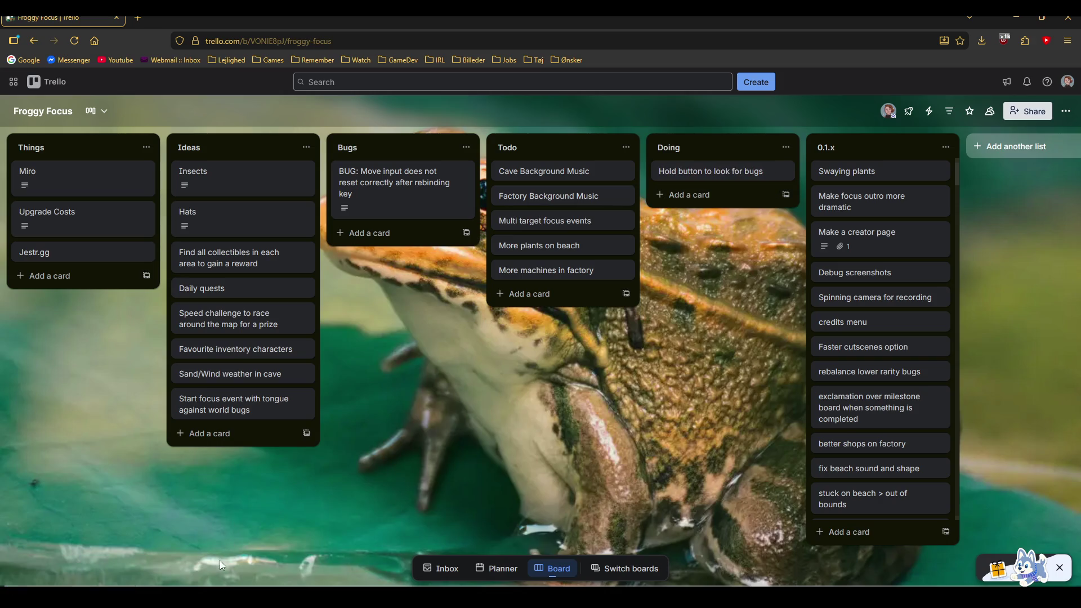
click(237, 559)
drag(546, 246, 581, 262)
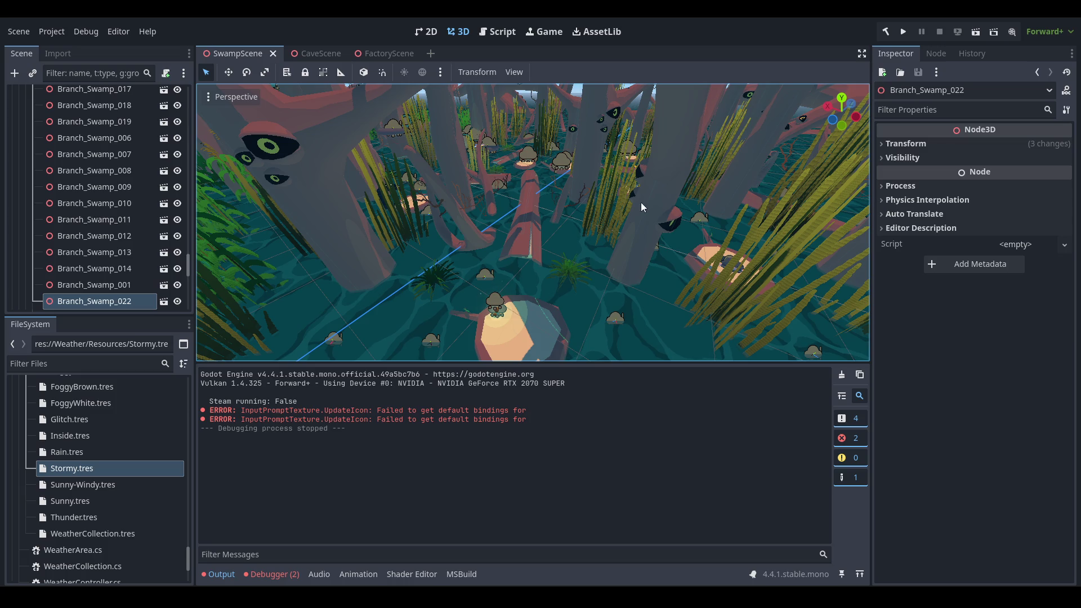
Collapse the Weather folder and expand the Player prefab folder in the FileSystem dock
drag(640, 201, 596, 191)
scroll(119, 507, up, 4)
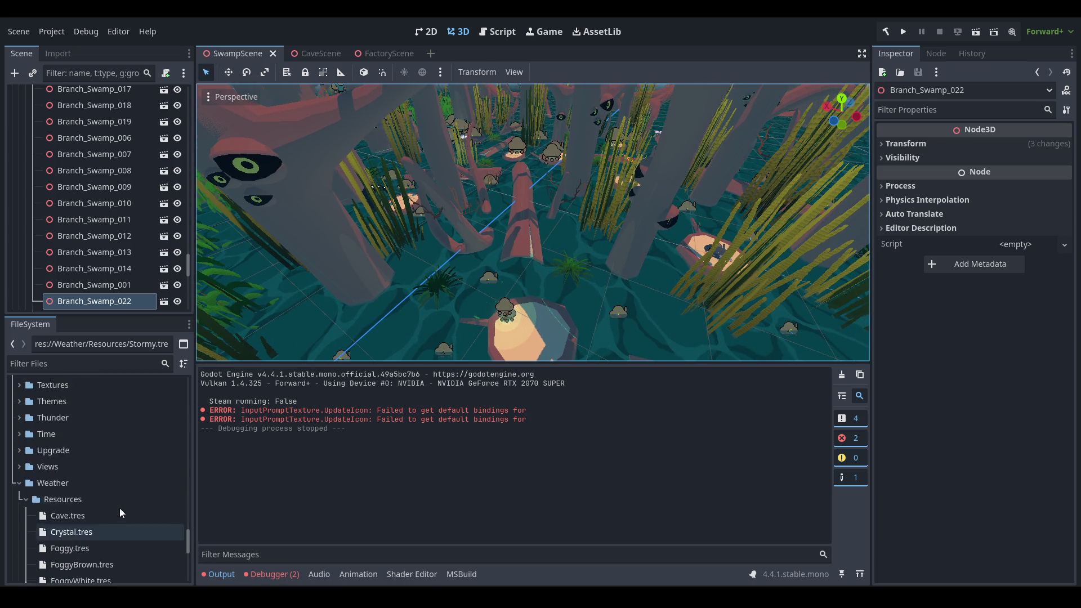
double_click(133, 488)
scroll(135, 490, up, 5)
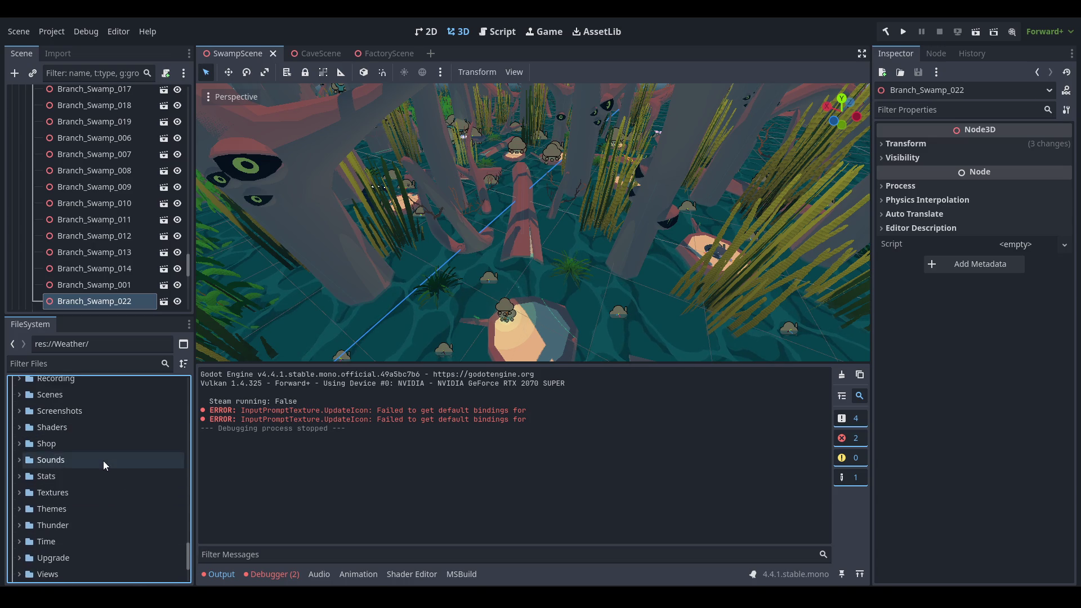
scroll(102, 469, up, 5)
scroll(102, 469, up, 7)
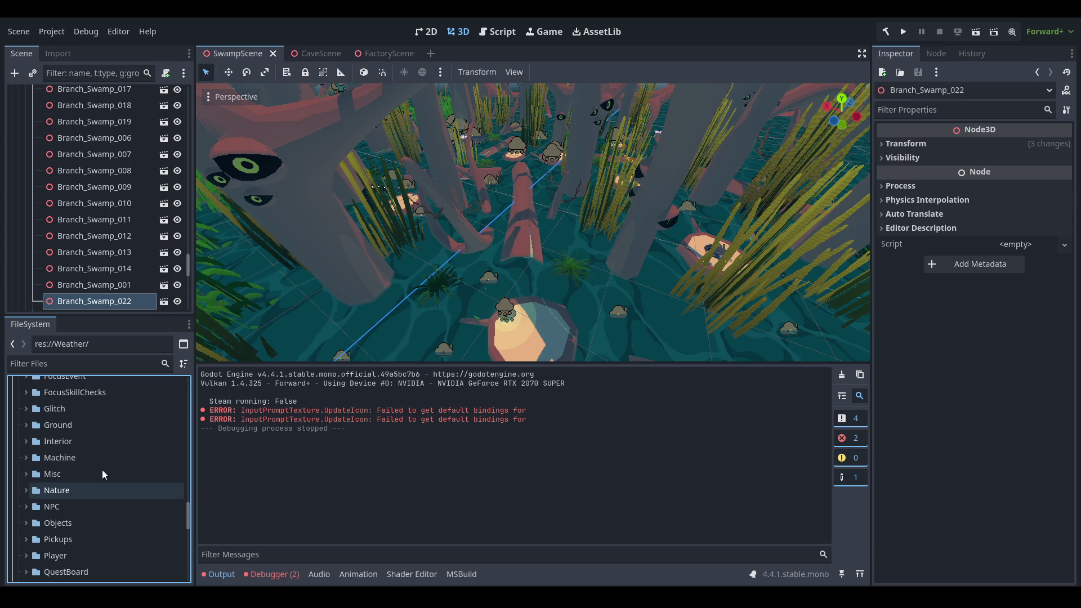
scroll(101, 474, down, 3)
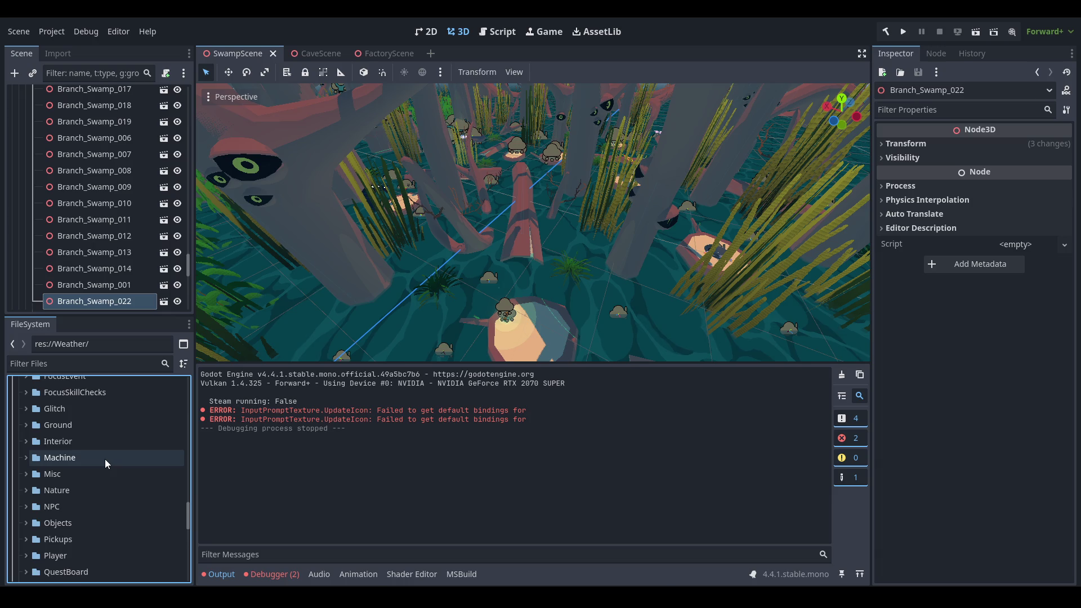
scroll(105, 458, down, 1)
double_click(106, 529)
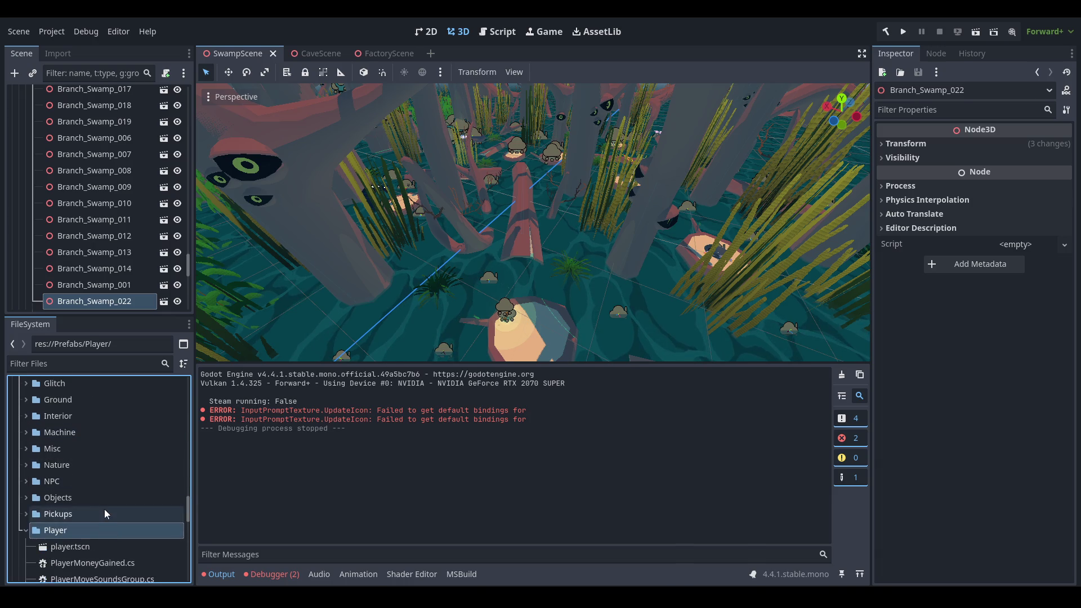
scroll(104, 461, down, 2)
Open player.tscn and inspect ThirdPersonCamera and its 2.5 m SpringArm3D while orbiting the frog
double_click(102, 470)
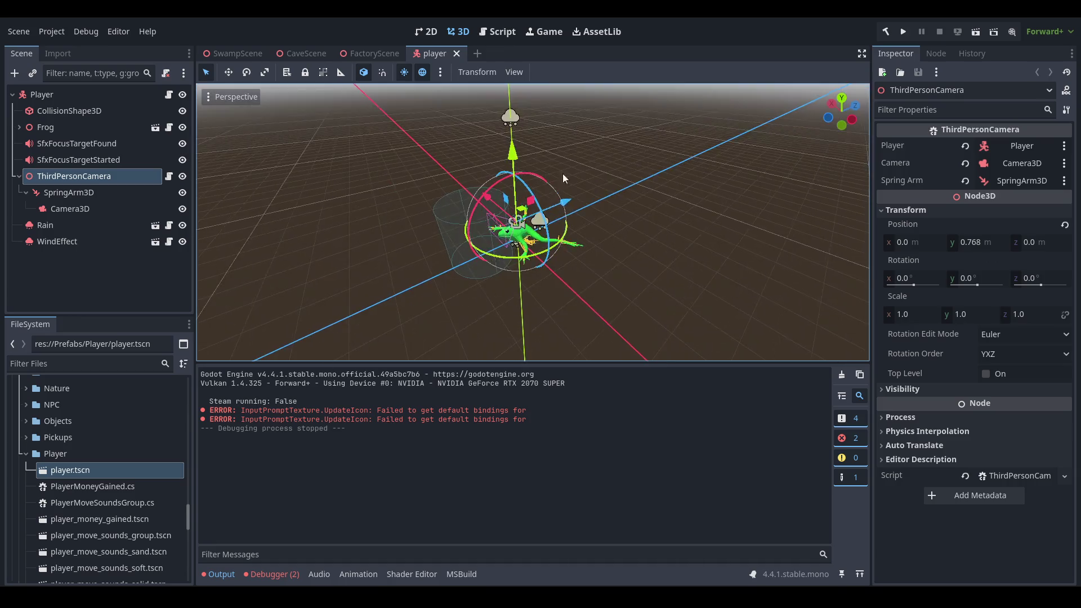
scroll(529, 238, up, 5)
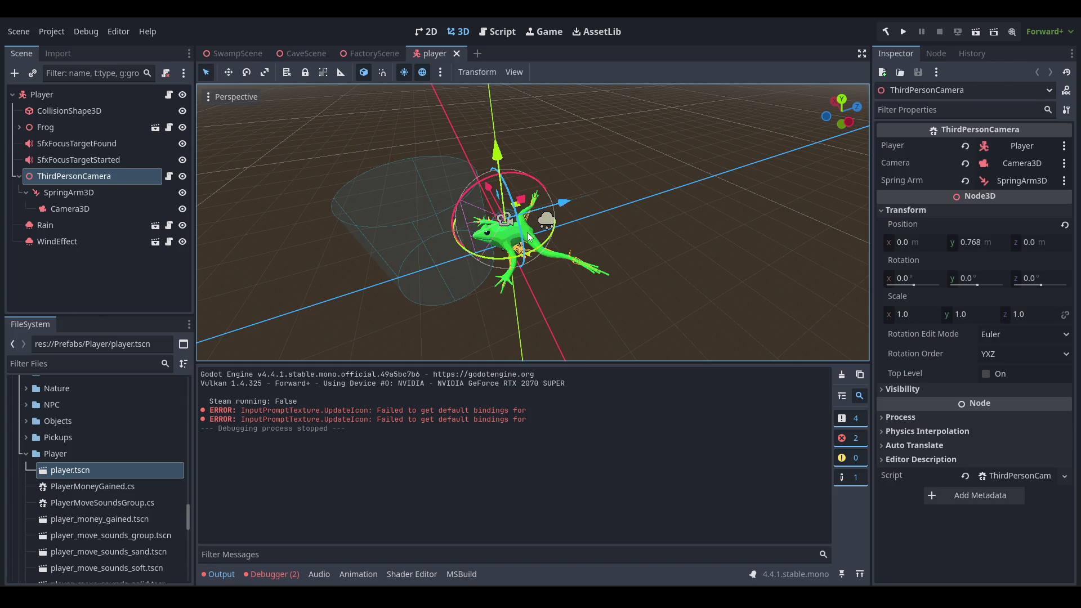
click(69, 192)
mouse_move(508, 239)
mouse_down()
mouse_move(569, 268)
mouse_move(346, 251)
mouse_move(374, 232)
mouse_move(349, 221)
mouse_up()
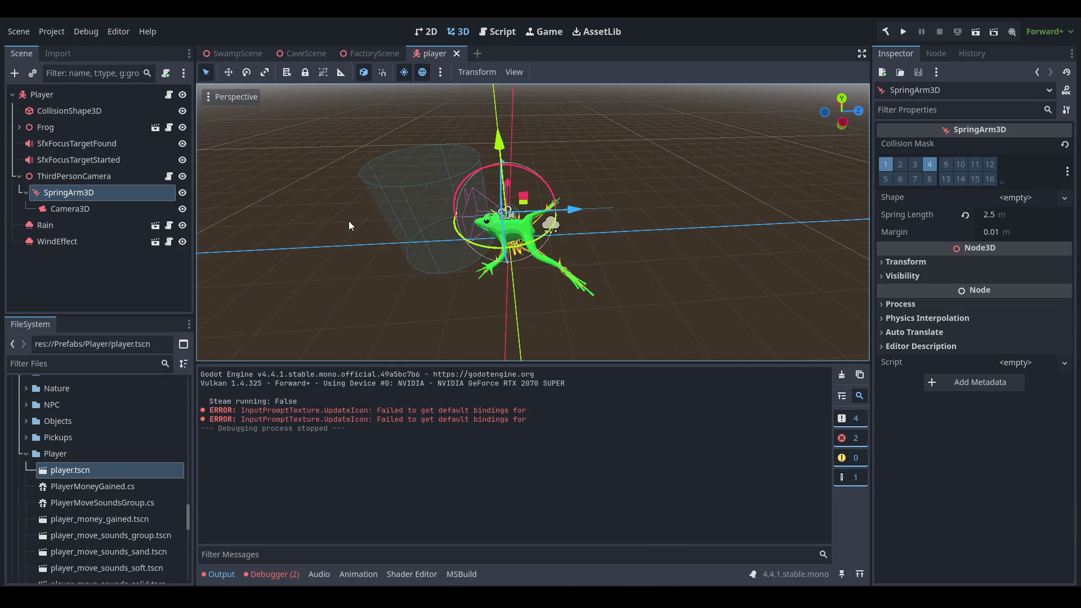
click(116, 180)
click(112, 190)
drag(620, 237, 618, 249)
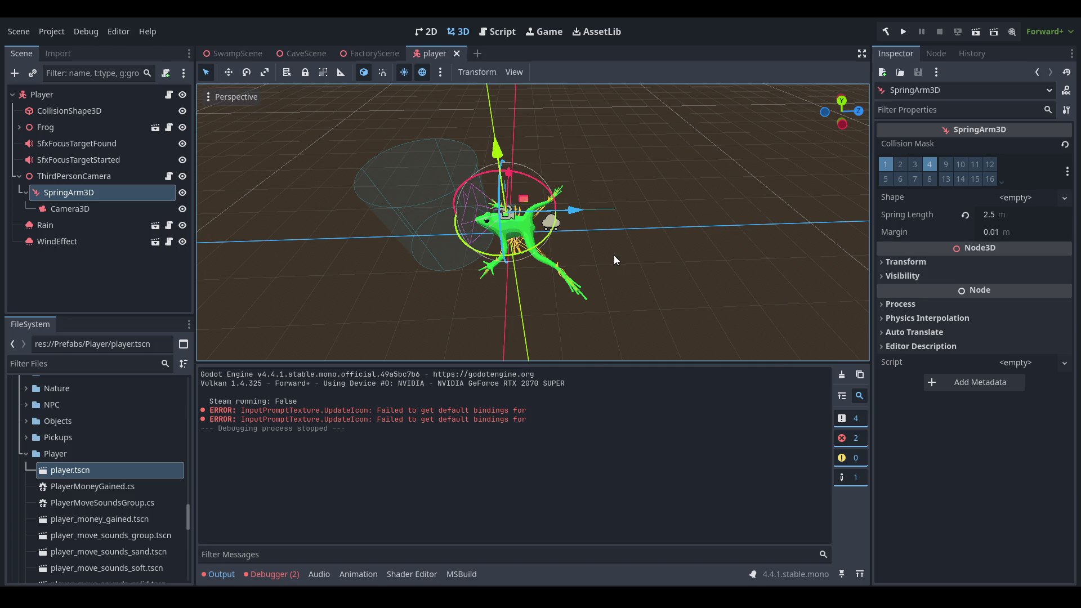
drag(614, 255, 589, 256)
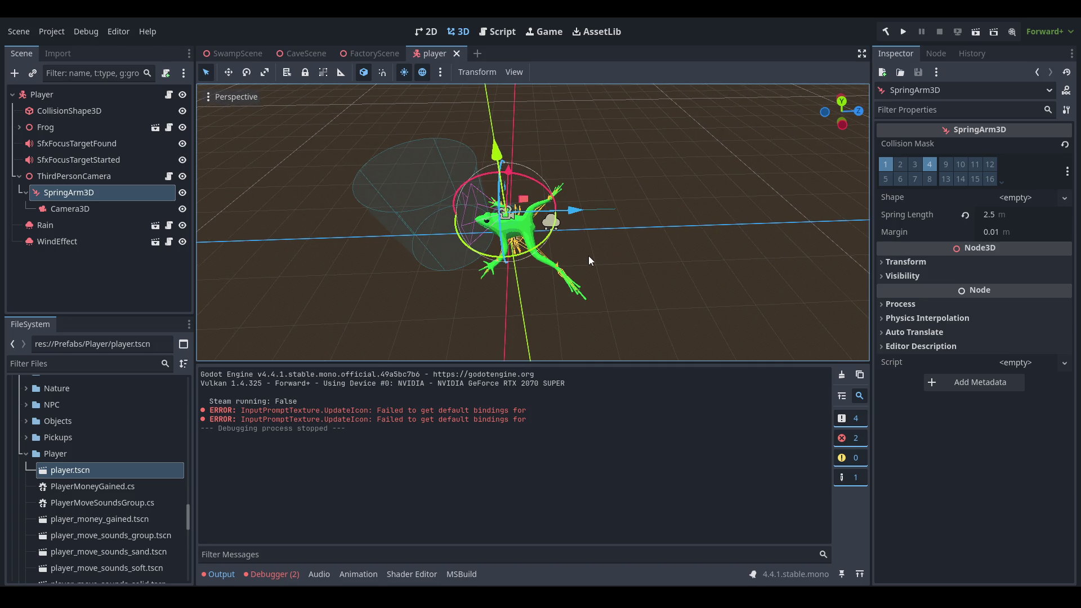
click(169, 175)
Read ThirdPersonCamera.cs from the SpringArm field declaration down to Process_Zoom and SetZoom
click(498, 190)
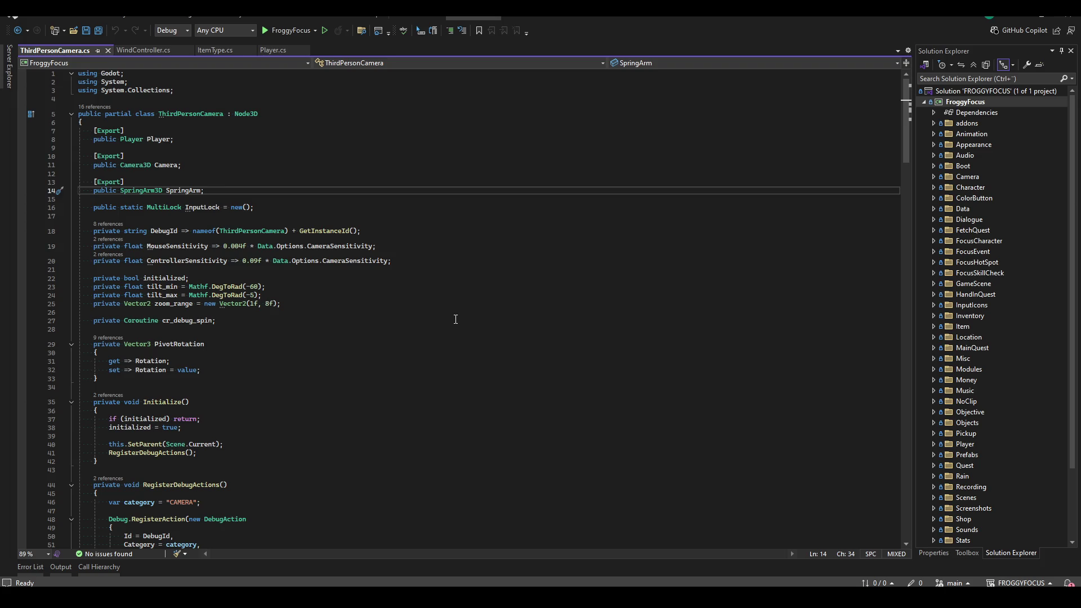
scroll(453, 316, down, 3)
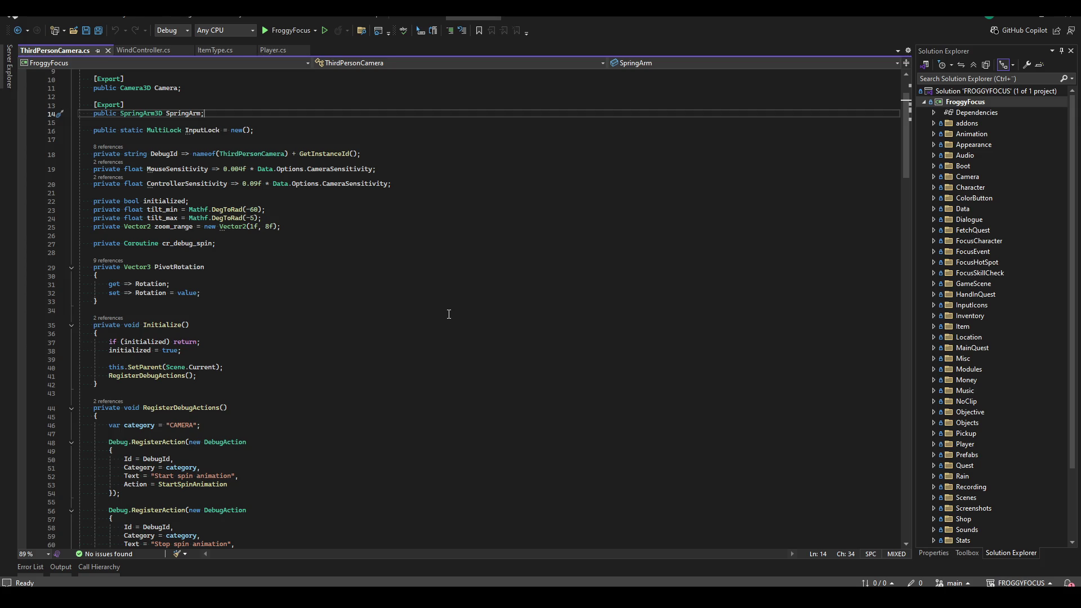
scroll(448, 314, down, 20)
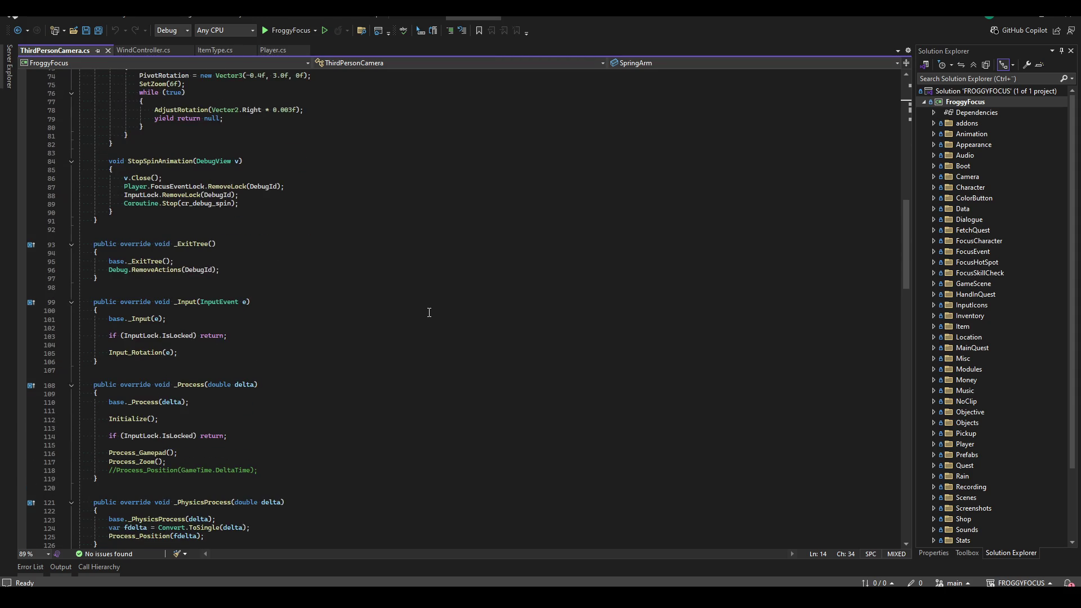
scroll(431, 313, up, 20)
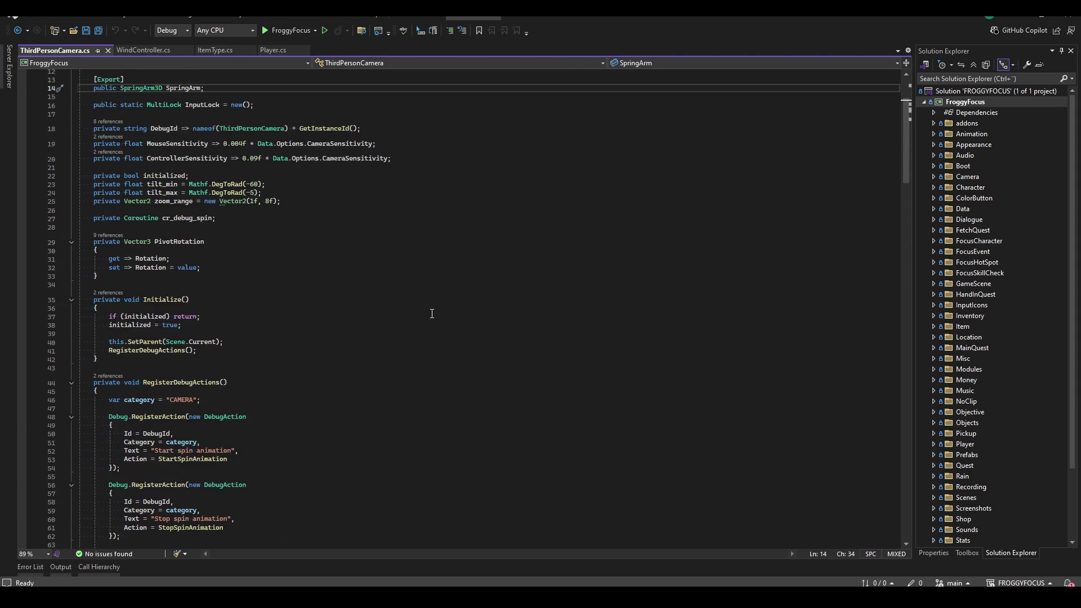
scroll(432, 313, down, 20)
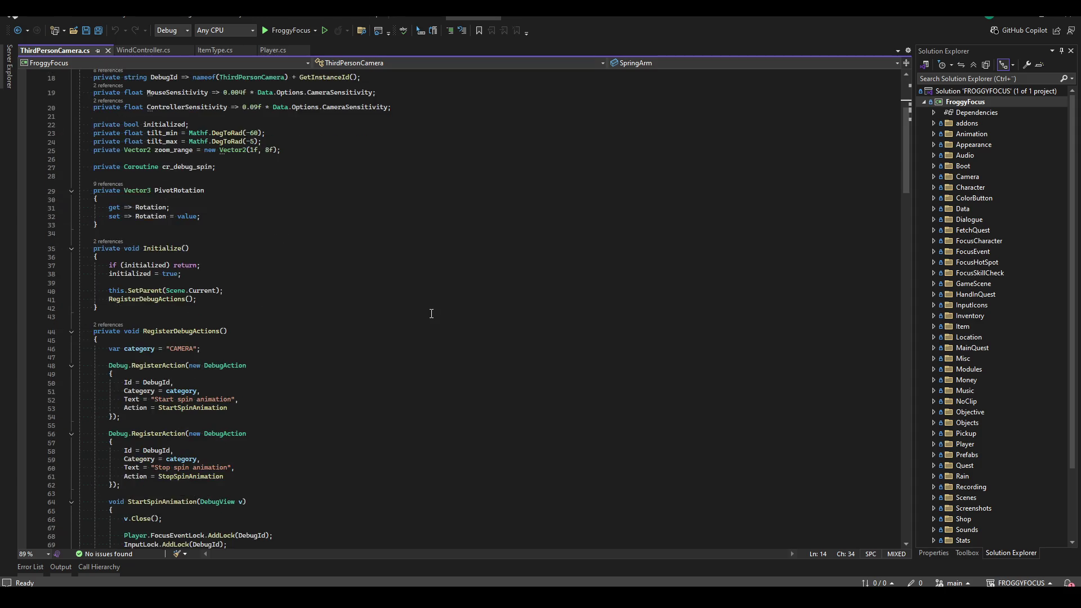
scroll(441, 304, down, 4)
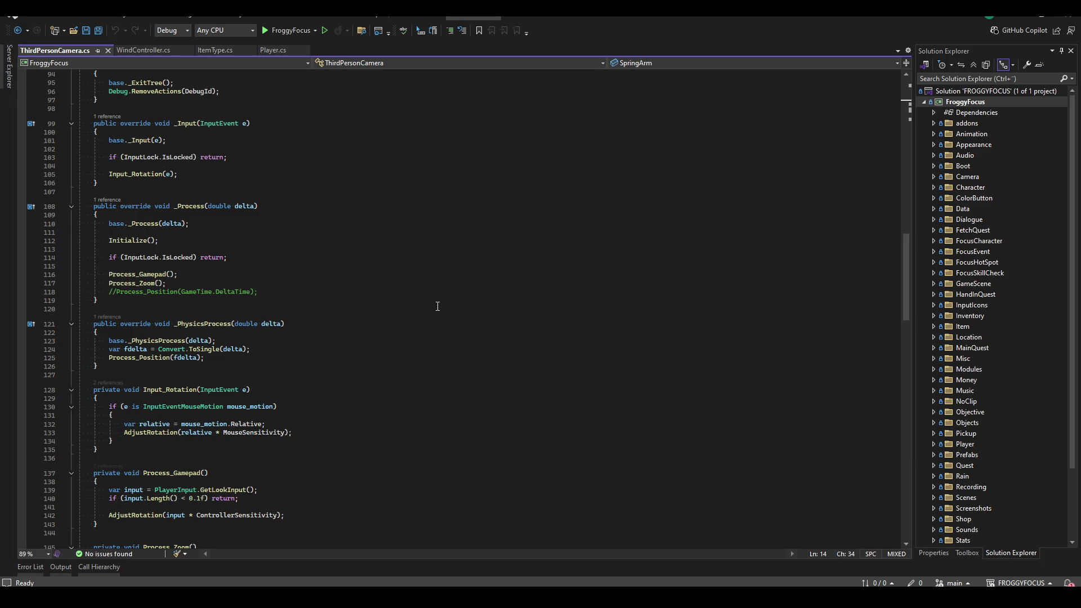
scroll(438, 305, down, 5)
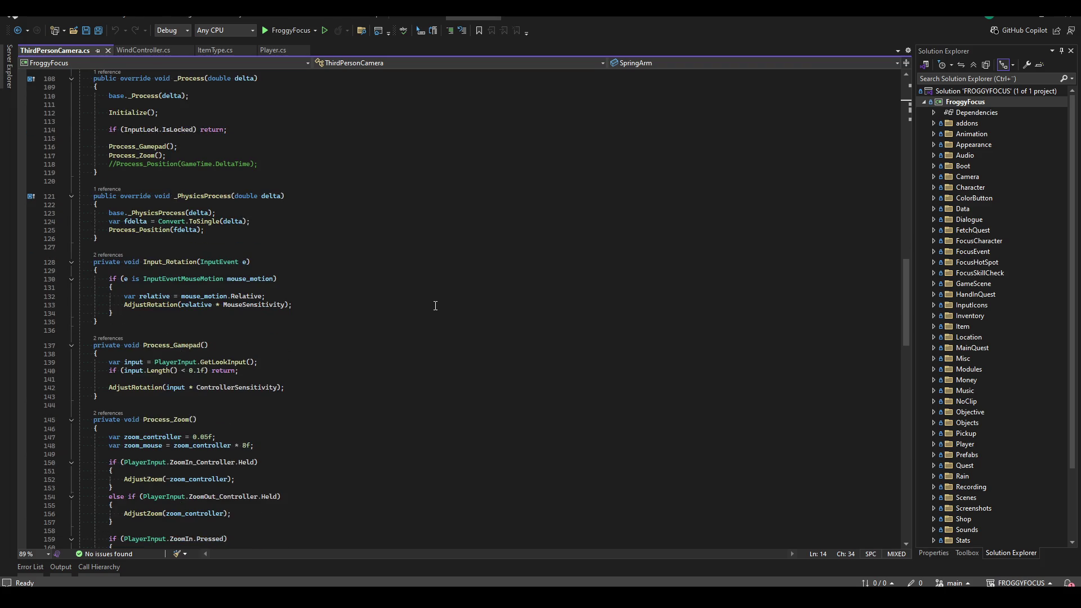
scroll(435, 306, down, 15)
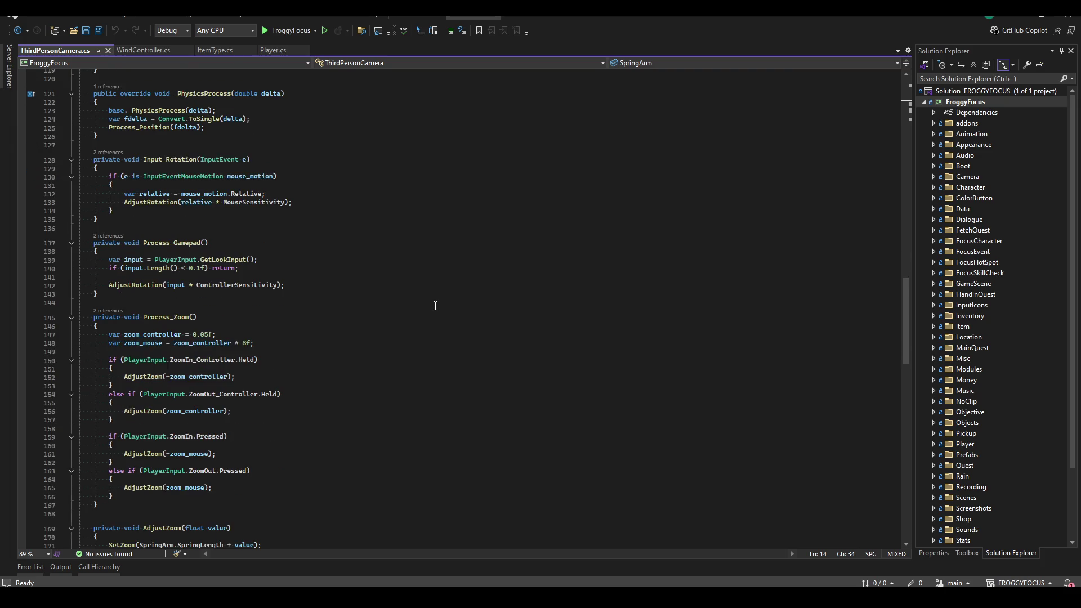
scroll(431, 308, down, 2)
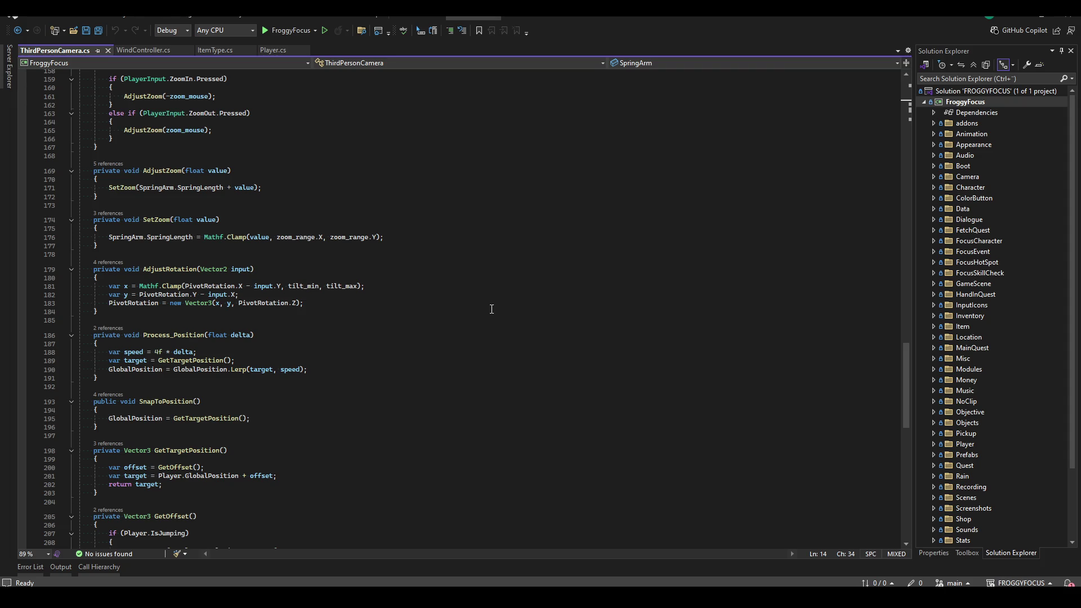
Follow SetZoom's references to line 171 in AdjustZoom, then AdjustZoom's to line 152
click(107, 213)
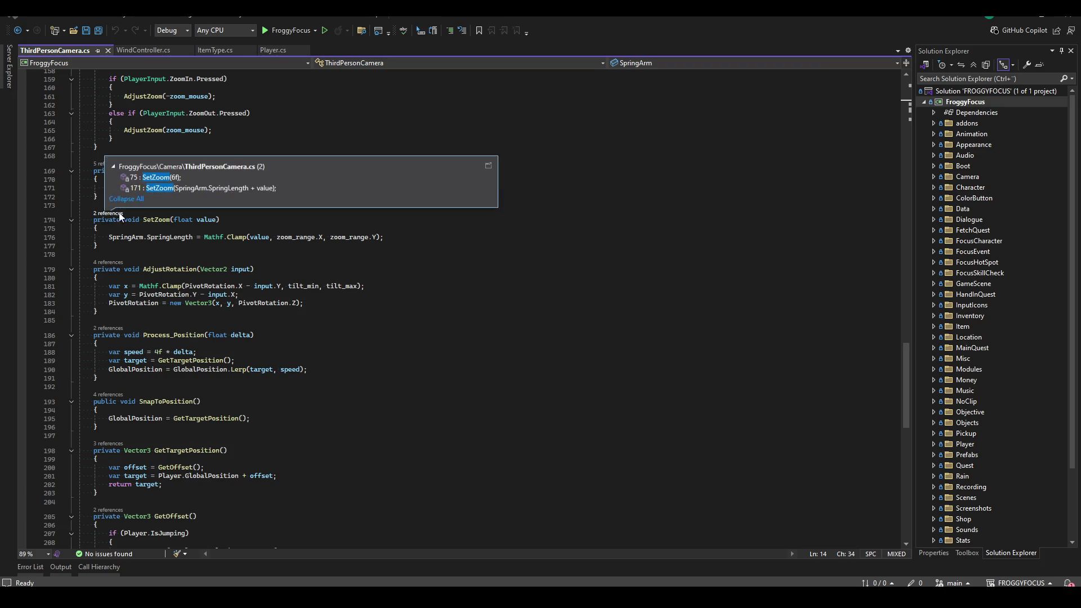
click(352, 186)
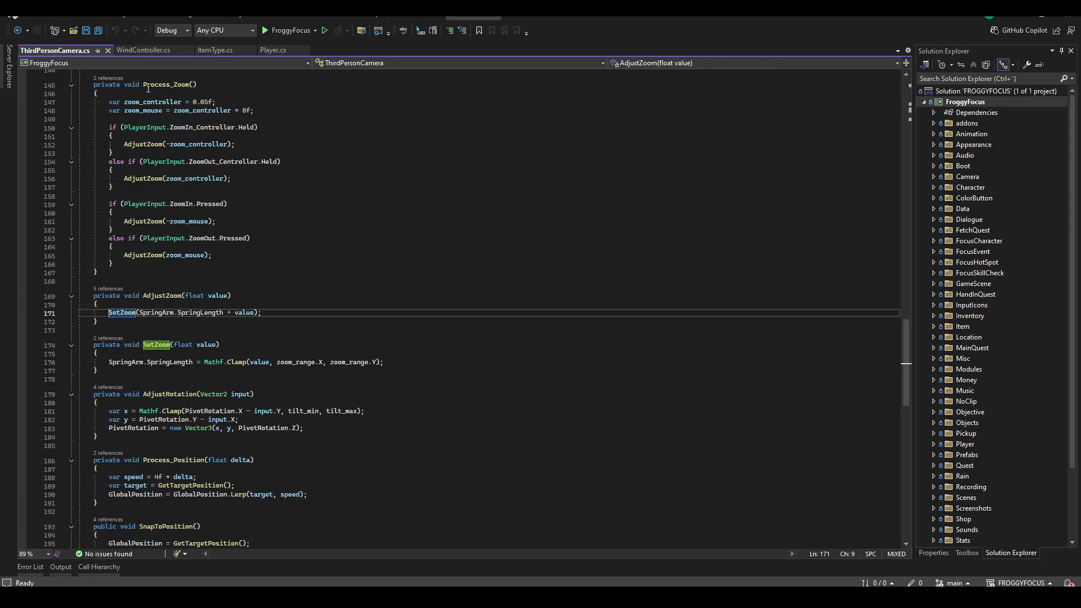
click(110, 289)
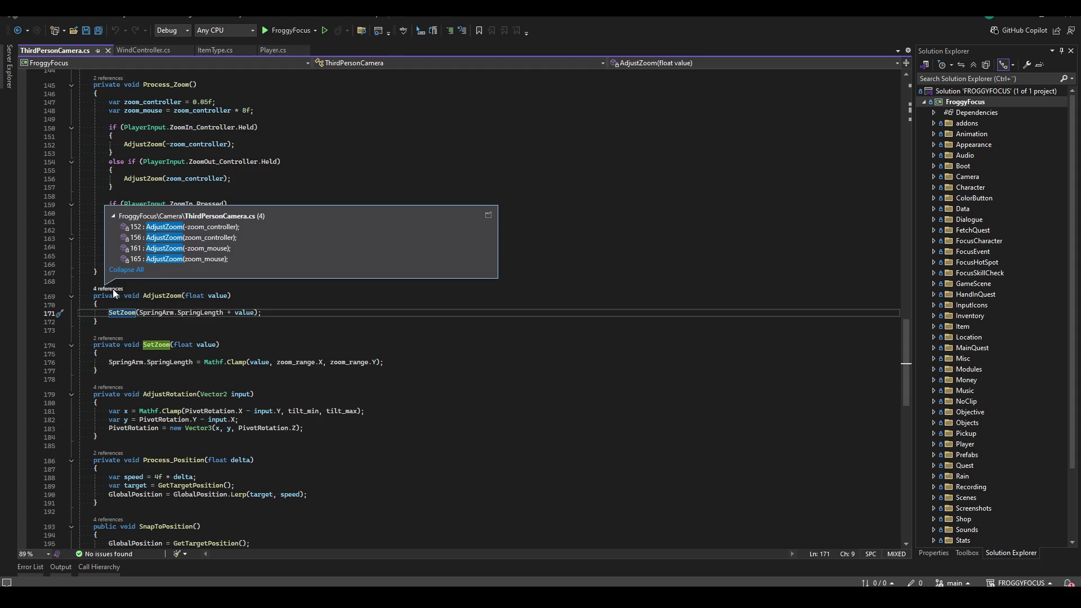
click(290, 231)
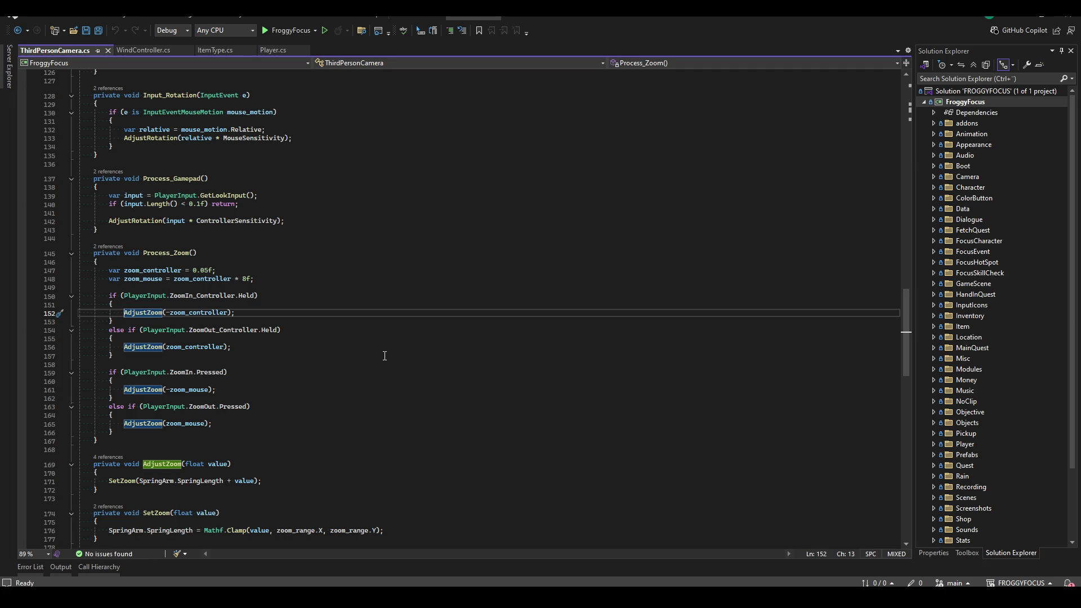
scroll(382, 422, down, 15)
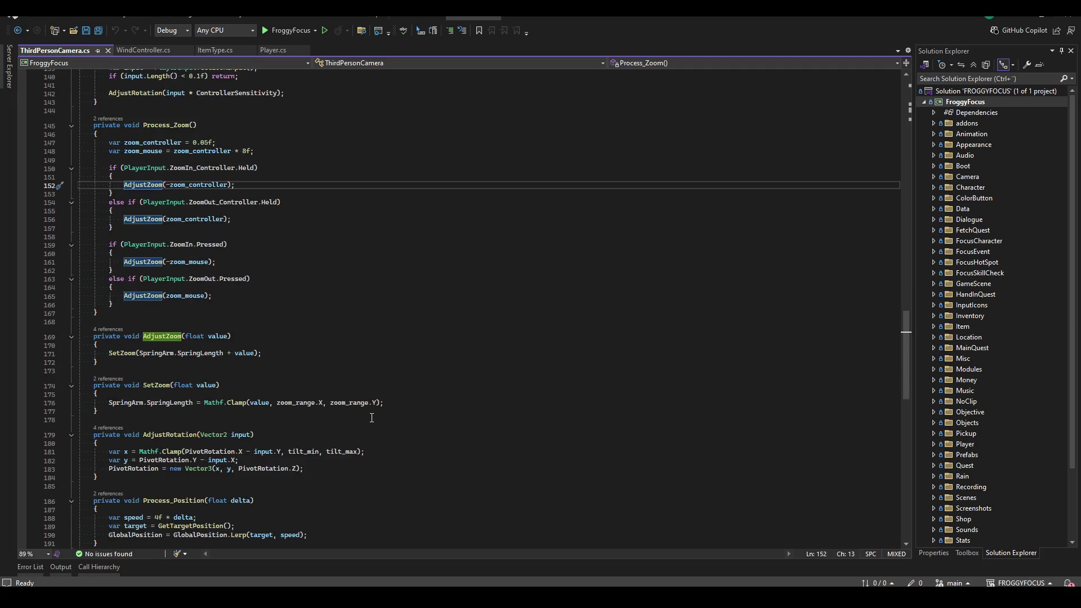